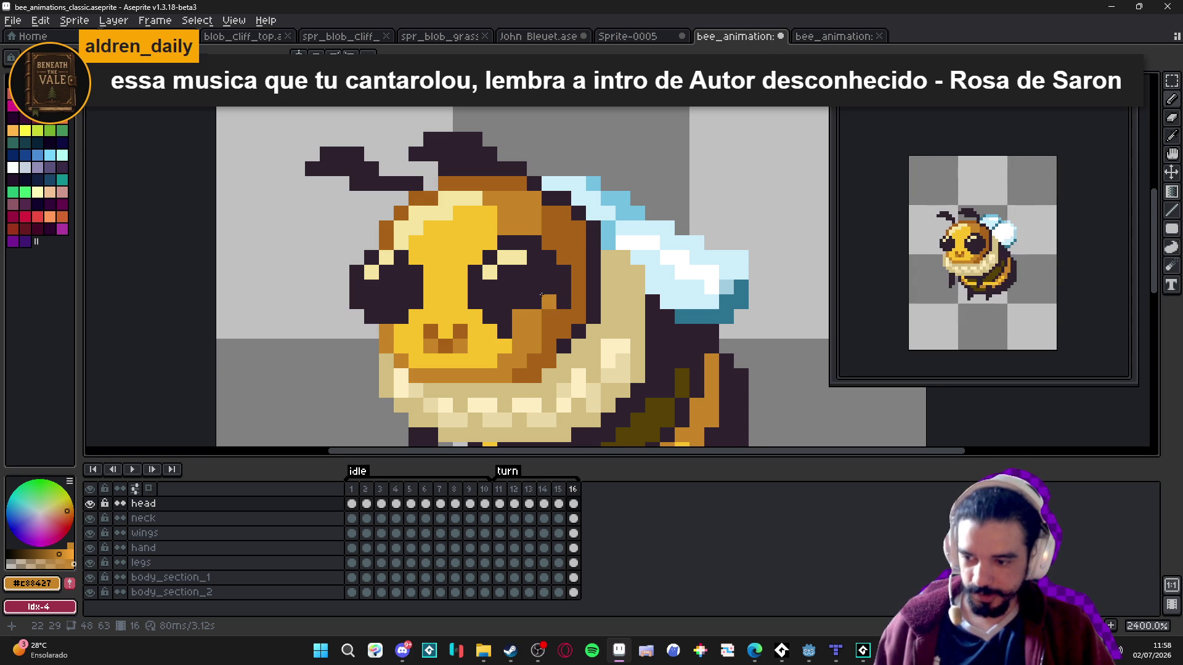
# - Paint a trial orange pixel on the bee, then undo it
pyautogui.click(540, 296)
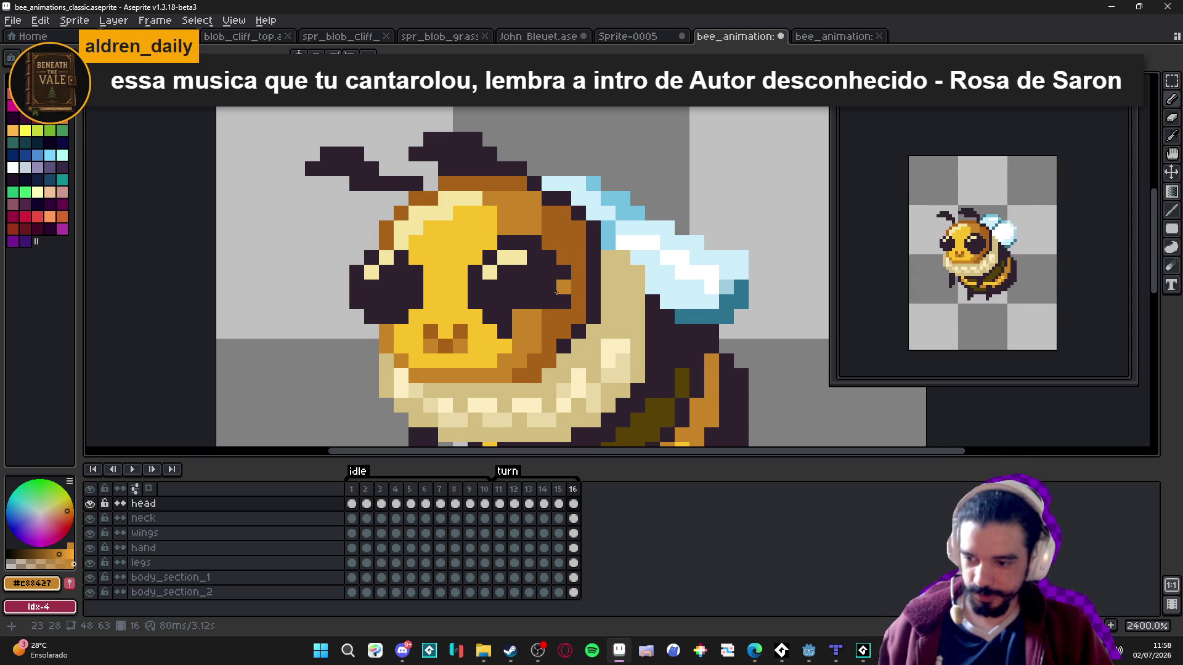
pyautogui.hscroll(-1, 524, 320)
pyautogui.hotkey('ctrl', 'z')
# - Sample the orange cheek colour and recolour the dark pixel beside the bee's eye
pyautogui.keyDown('alt'); pyautogui.click(515, 336); pyautogui.keyUp('alt')
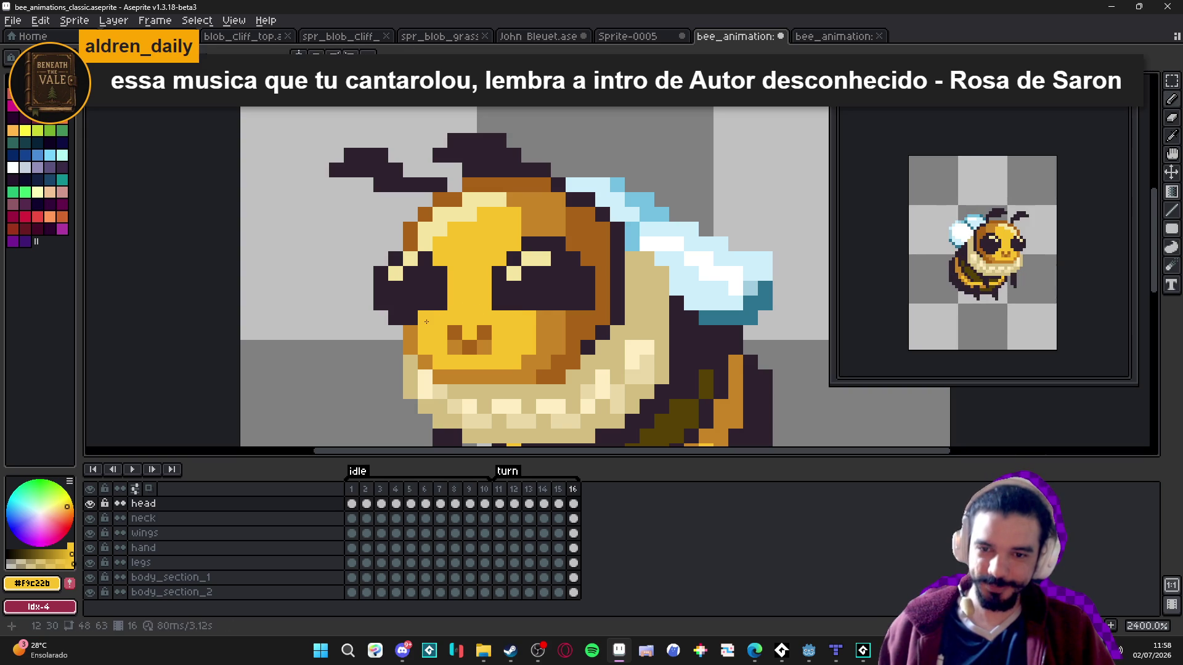
pyautogui.keyDown('alt'); pyautogui.click(410, 333); pyautogui.keyUp('alt')
pyautogui.click(395, 318)
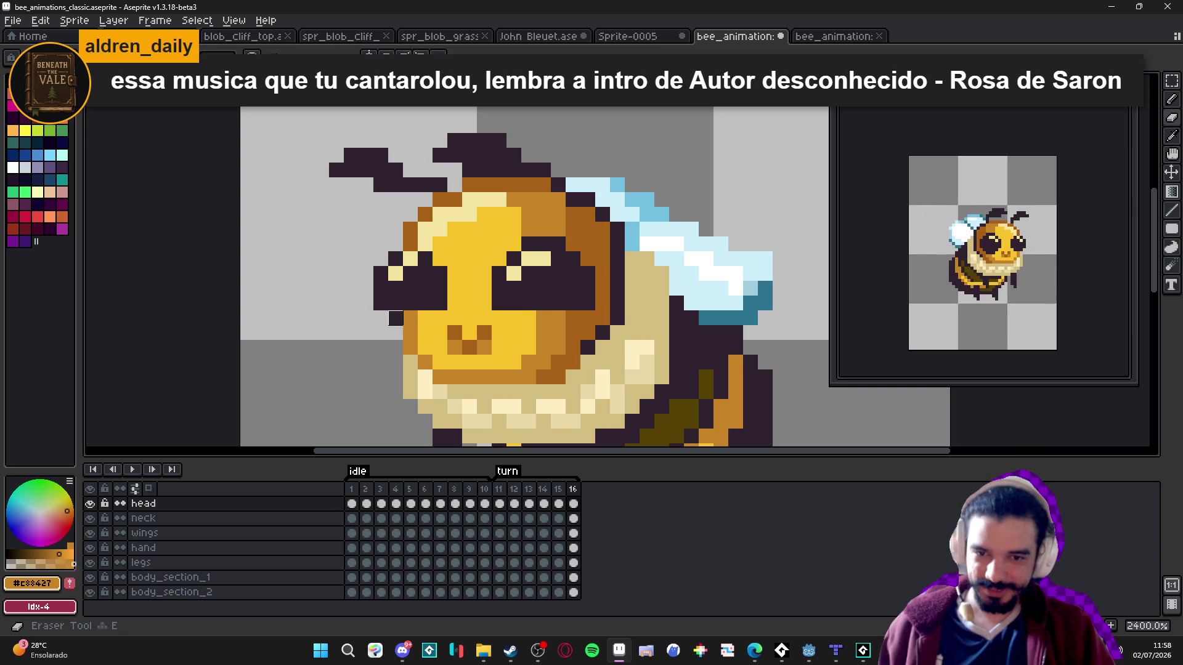
# - Briefly switch to the music console window, then return to the bee sprite
pyautogui.click(782, 651)
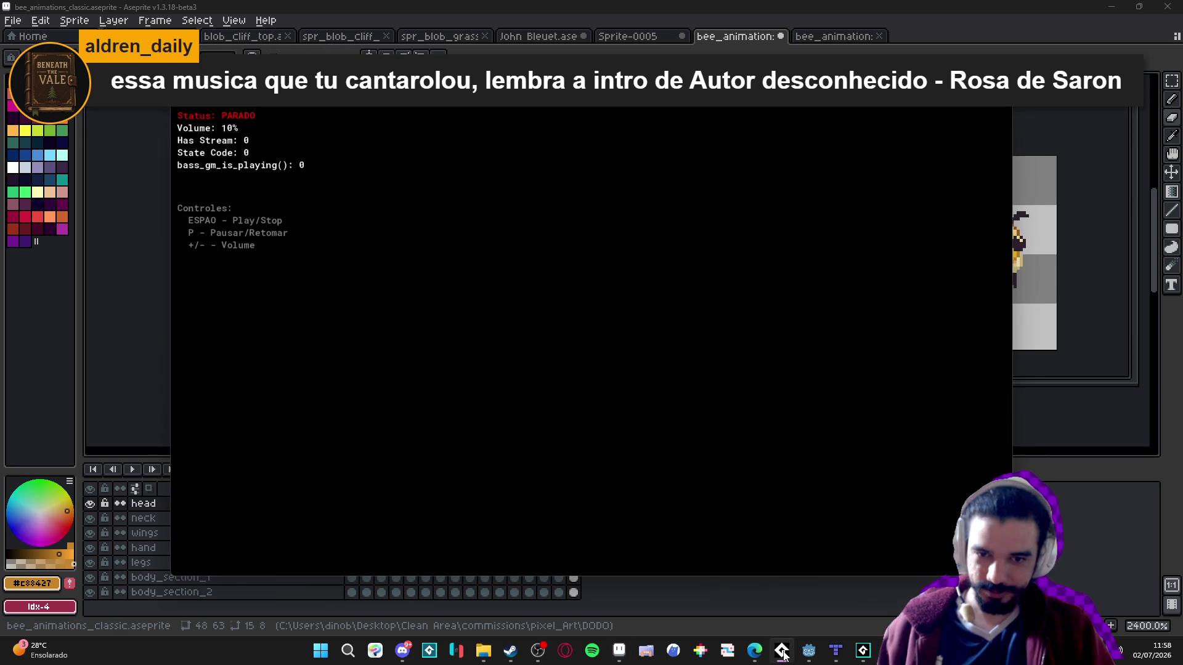
pyautogui.click(782, 652)
pyautogui.scroll(-2, 455, 302)
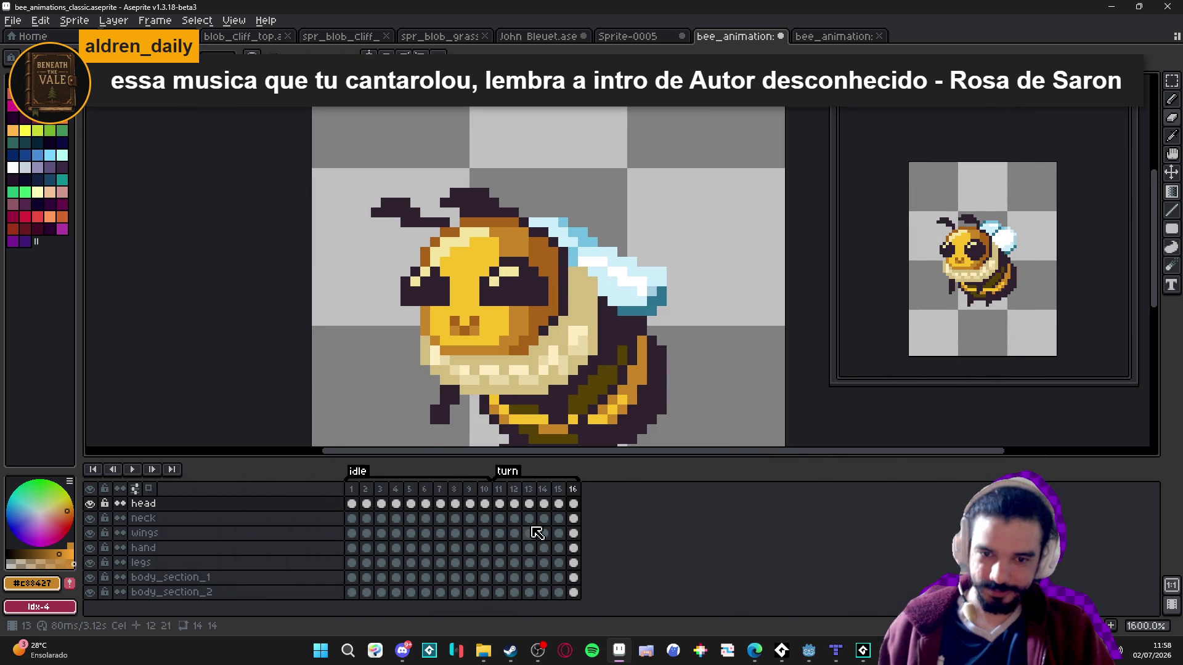
# - Inspect the bee's right-facing poses on frames 15 and 16, then jump to idle frame 1
pyautogui.click(558, 489)
pyautogui.click(574, 491)
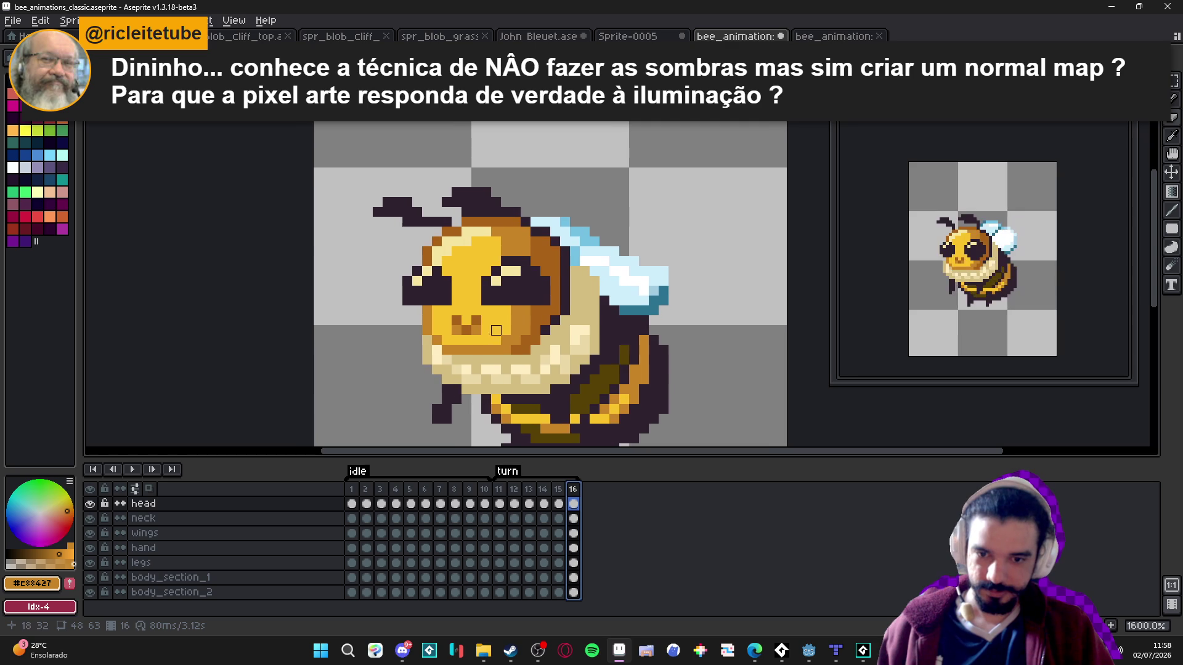
pyautogui.click(356, 491)
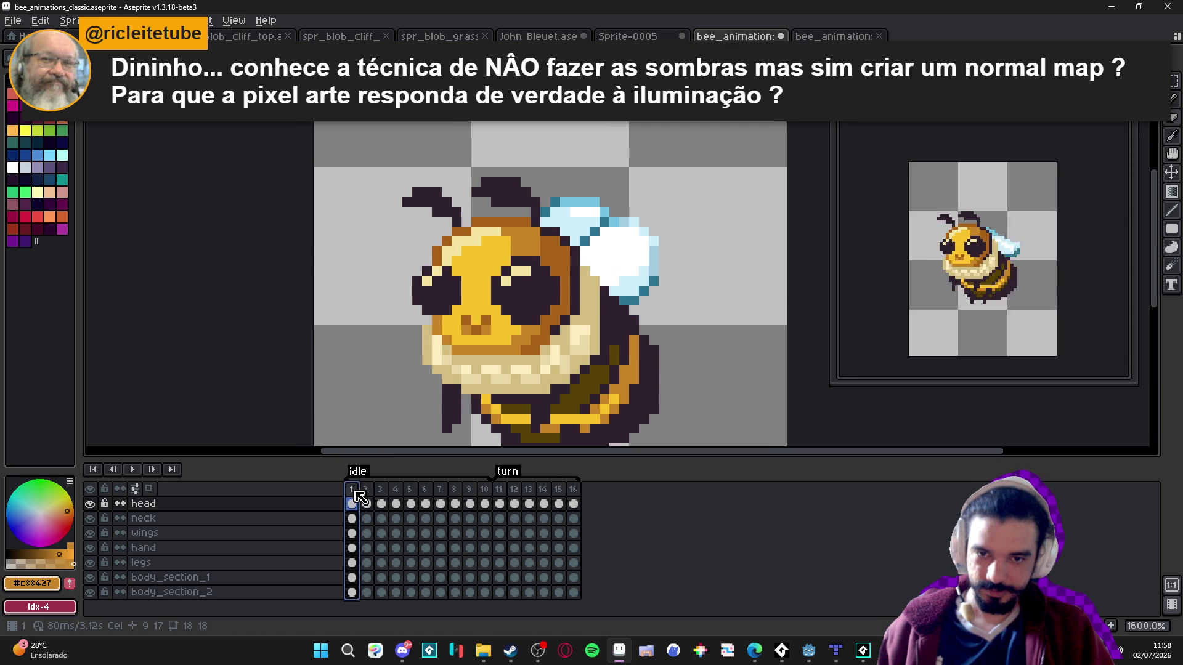
# - Step through turn frames 11 to 16, back to 11, then return to frame 1 at 1200% zoom
pyautogui.click(498, 489)
pyautogui.click(515, 493)
pyautogui.click(543, 493)
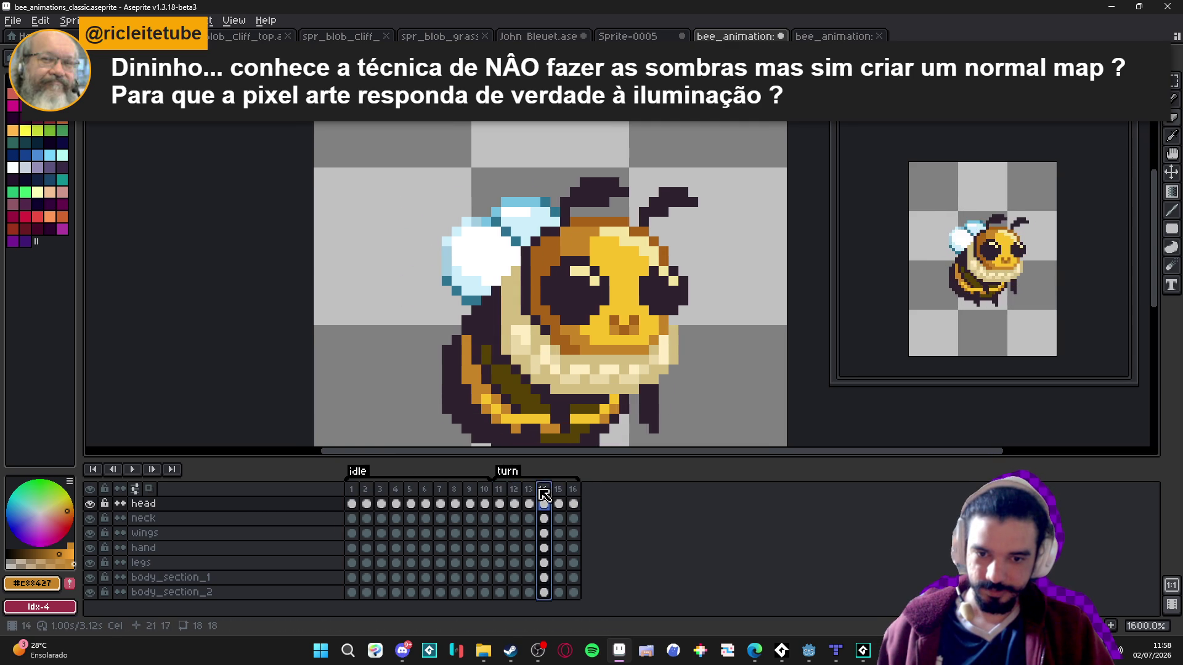
pyautogui.click(558, 493)
pyautogui.click(574, 493)
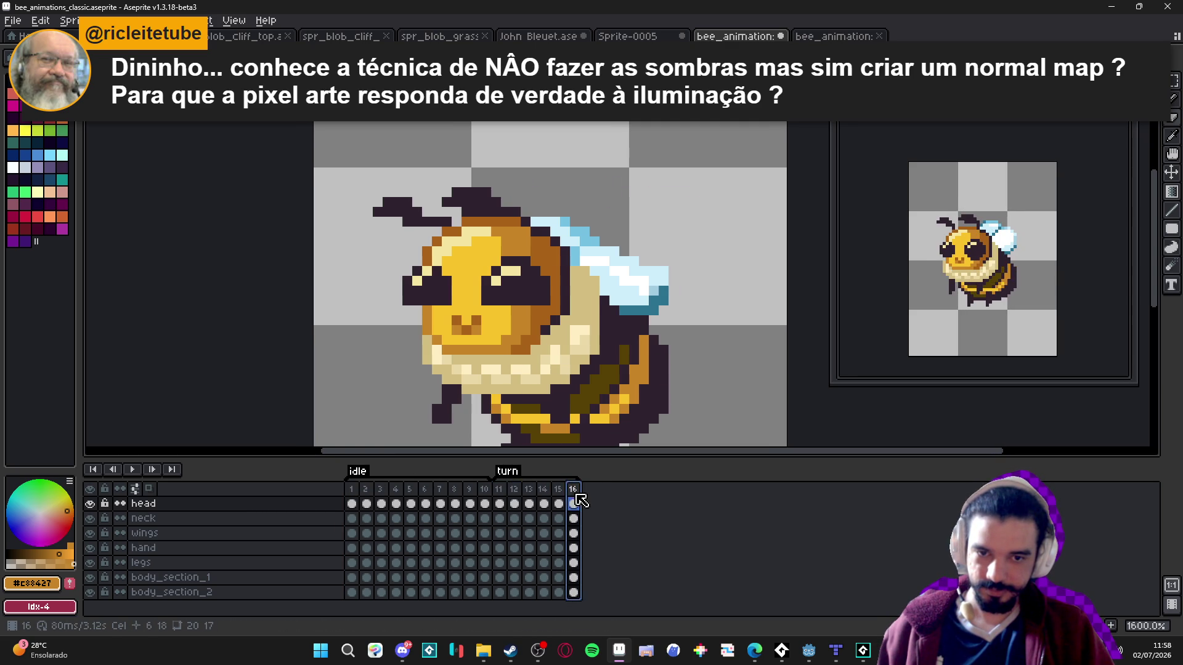
pyautogui.click(498, 491)
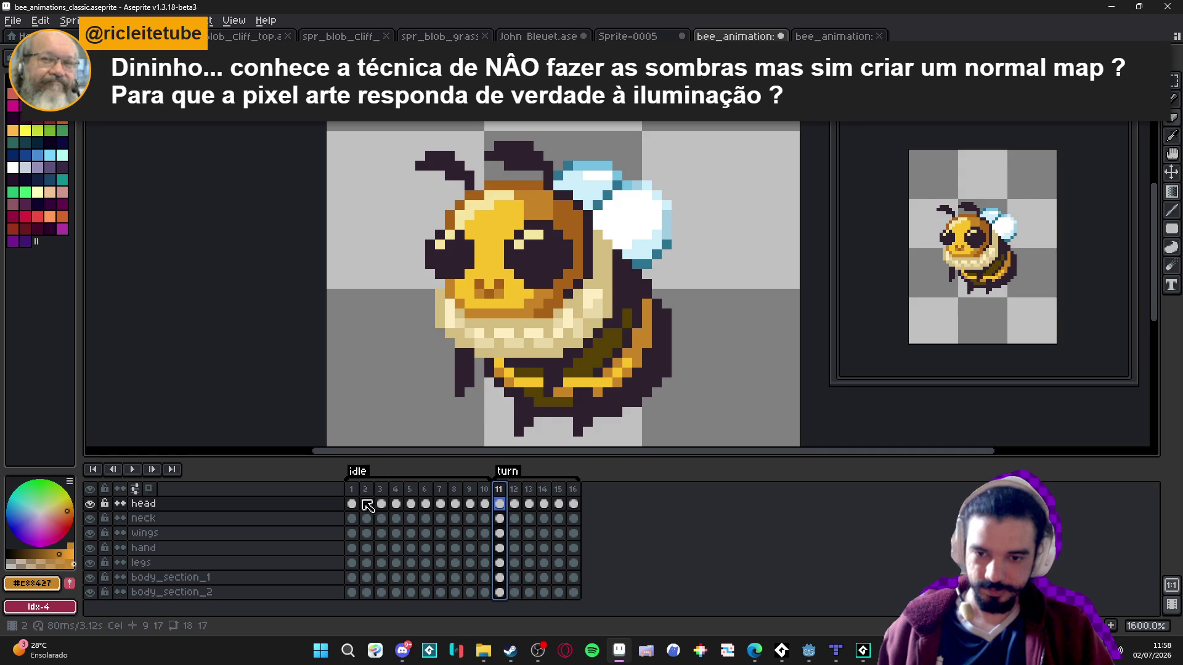
pyautogui.scroll(-1, 564, 389)
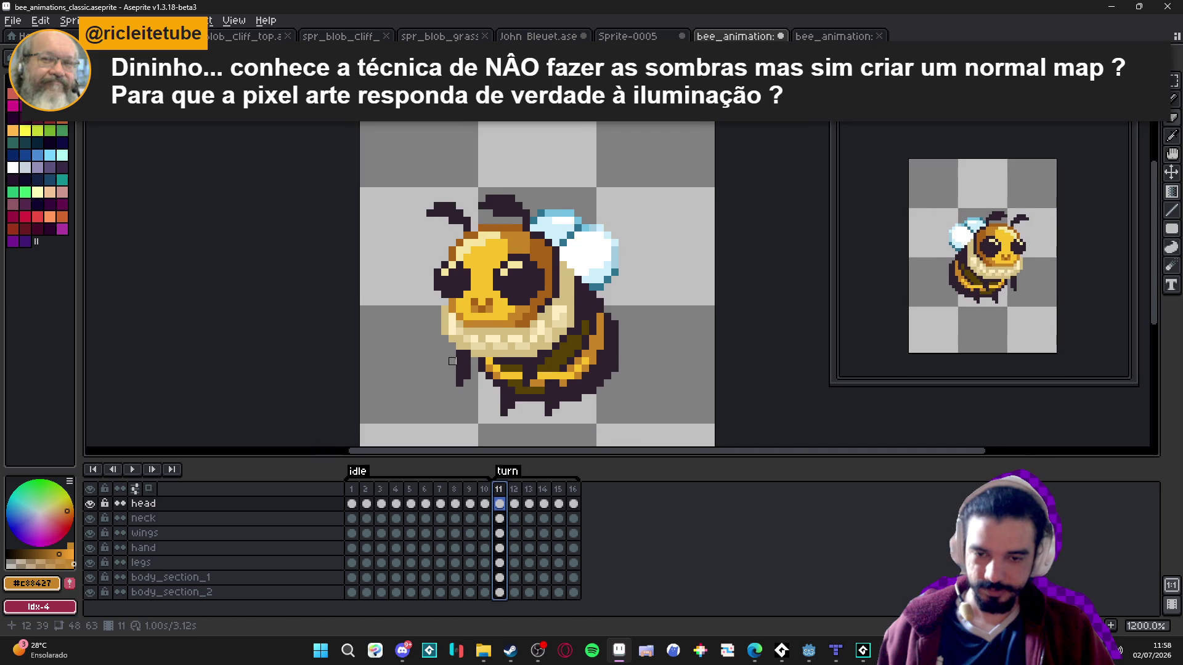
pyautogui.click(354, 491)
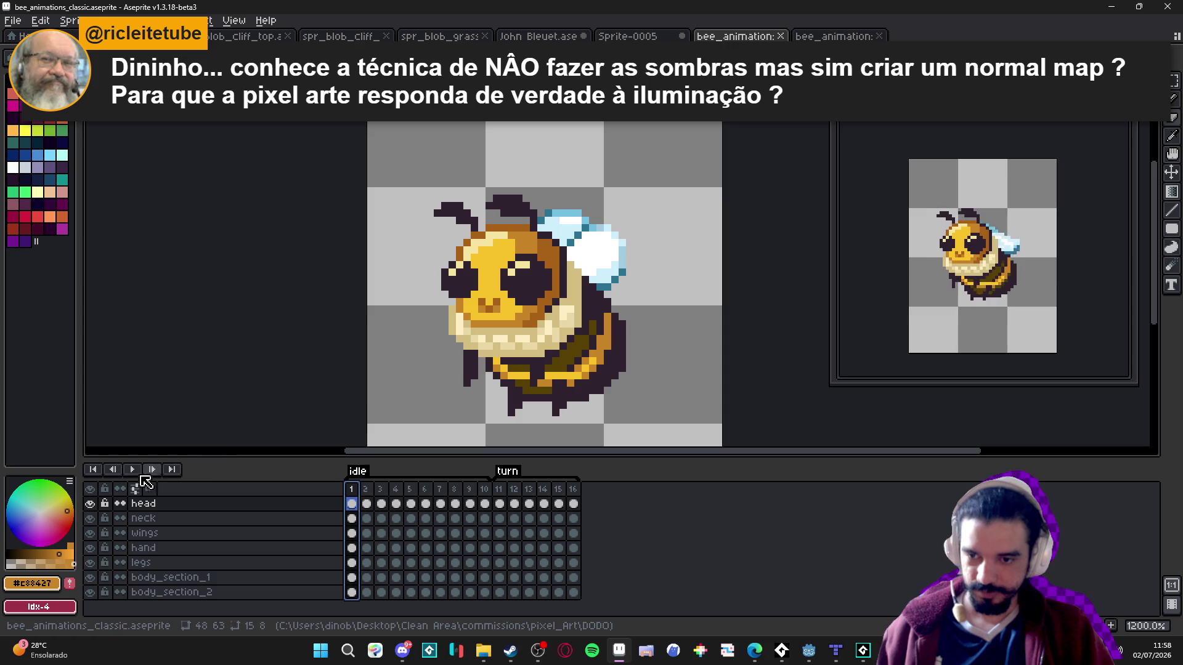
# - Adjust how playback treats tags, play the bee animation at 600% zoom, and stop on frame 11
pyautogui.rightClick(133, 471)
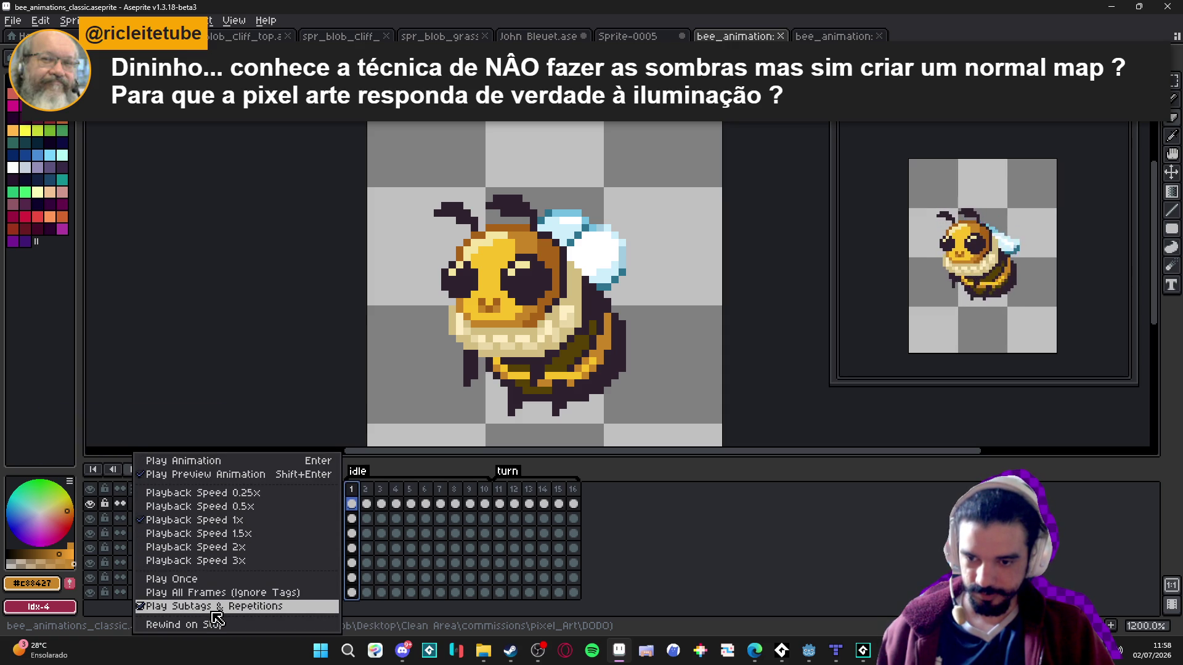
pyautogui.click(200, 592)
pyautogui.click(135, 468)
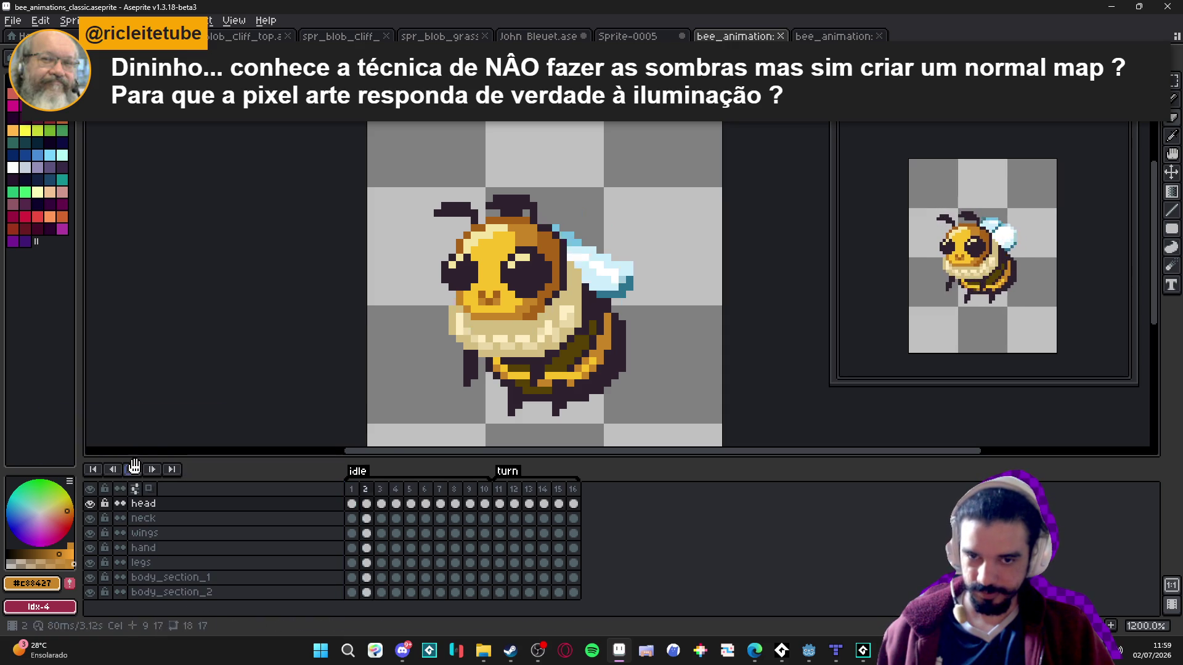
pyautogui.scroll(-2, 205, 369)
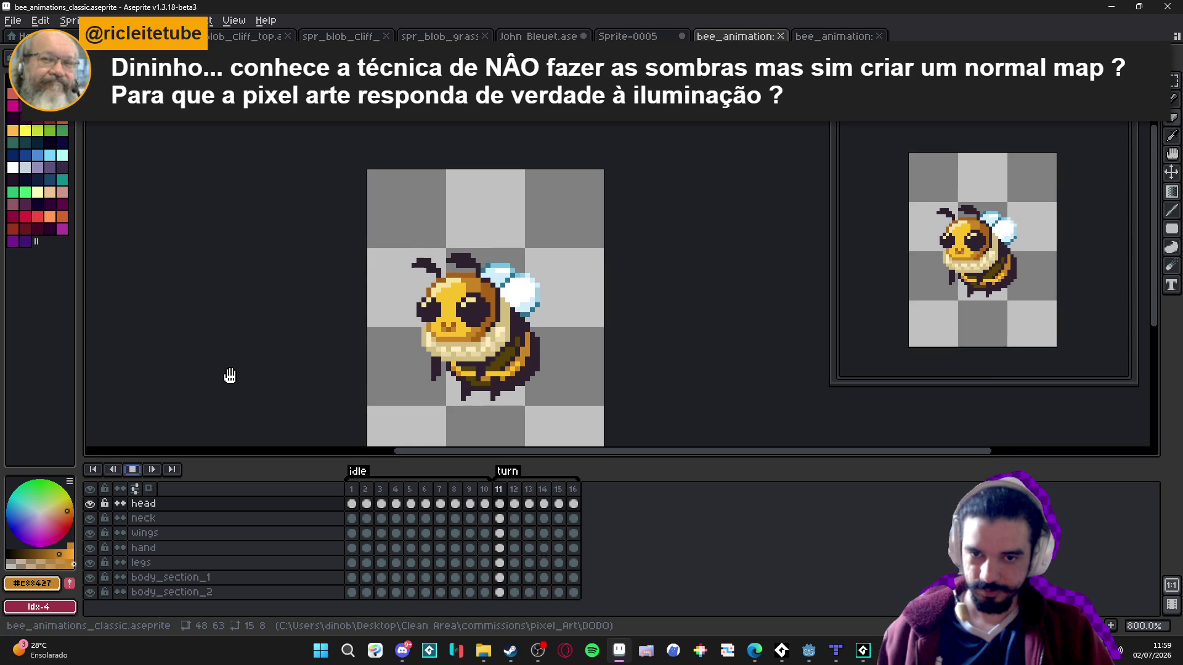
pyautogui.scroll(-1, 231, 376)
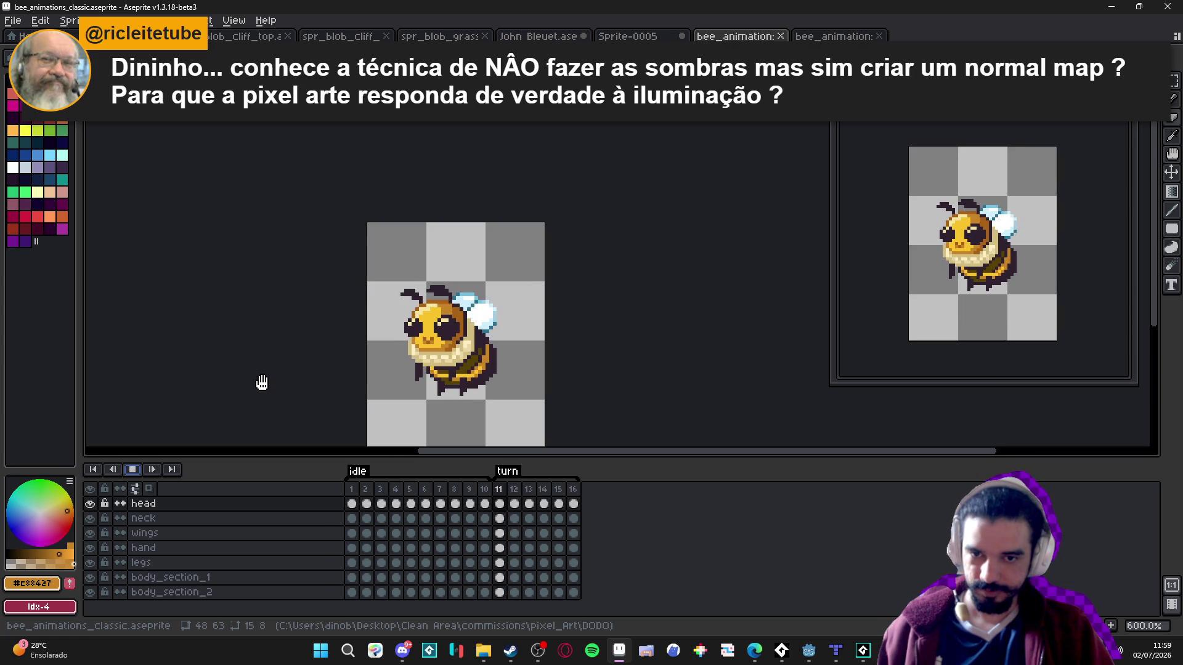
pyautogui.click(133, 469)
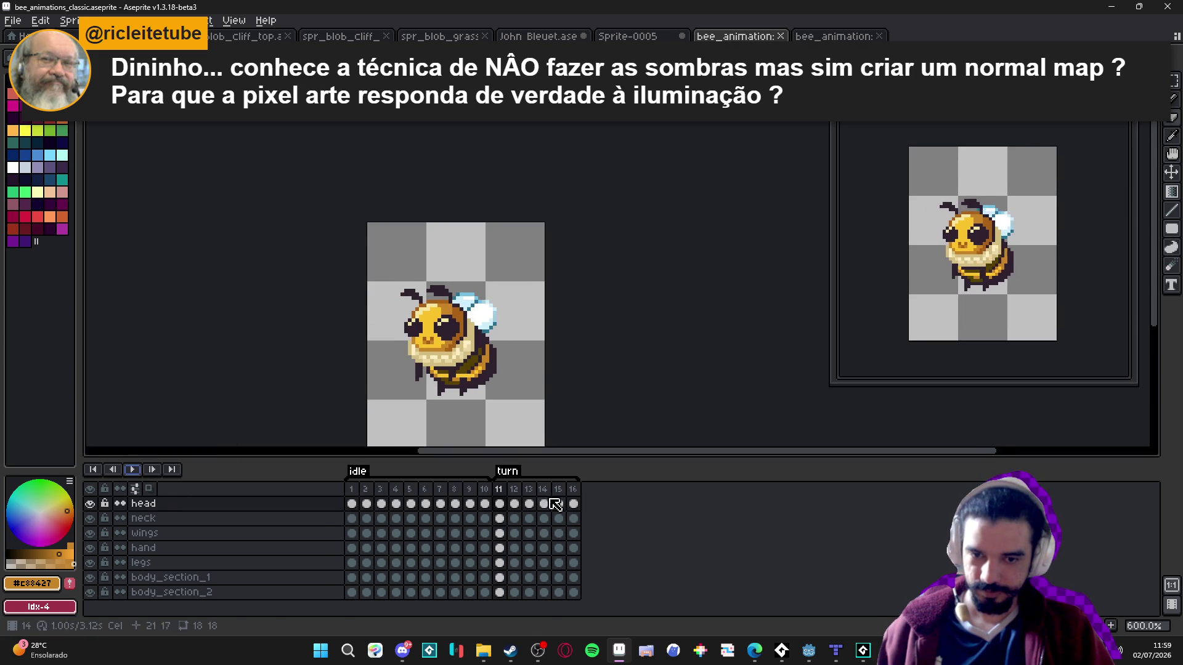
# - Set turn frame 11's duration to 80 ms
pyautogui.doubleClick(499, 489)
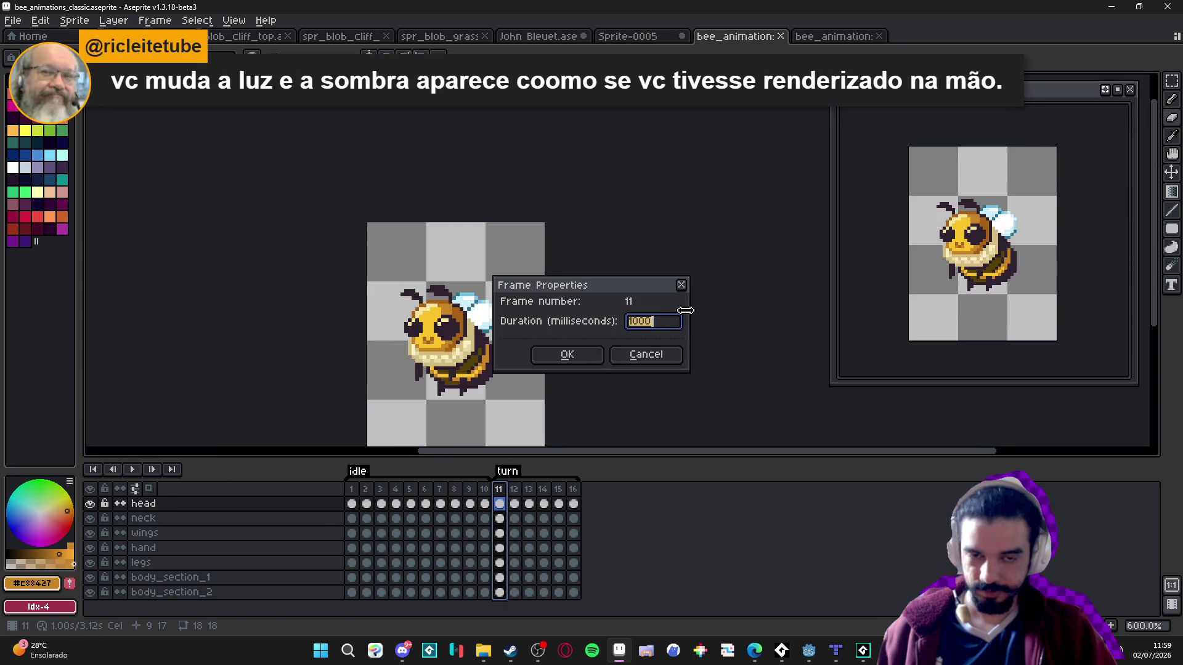
pyautogui.write('80')
pyautogui.press('Return')
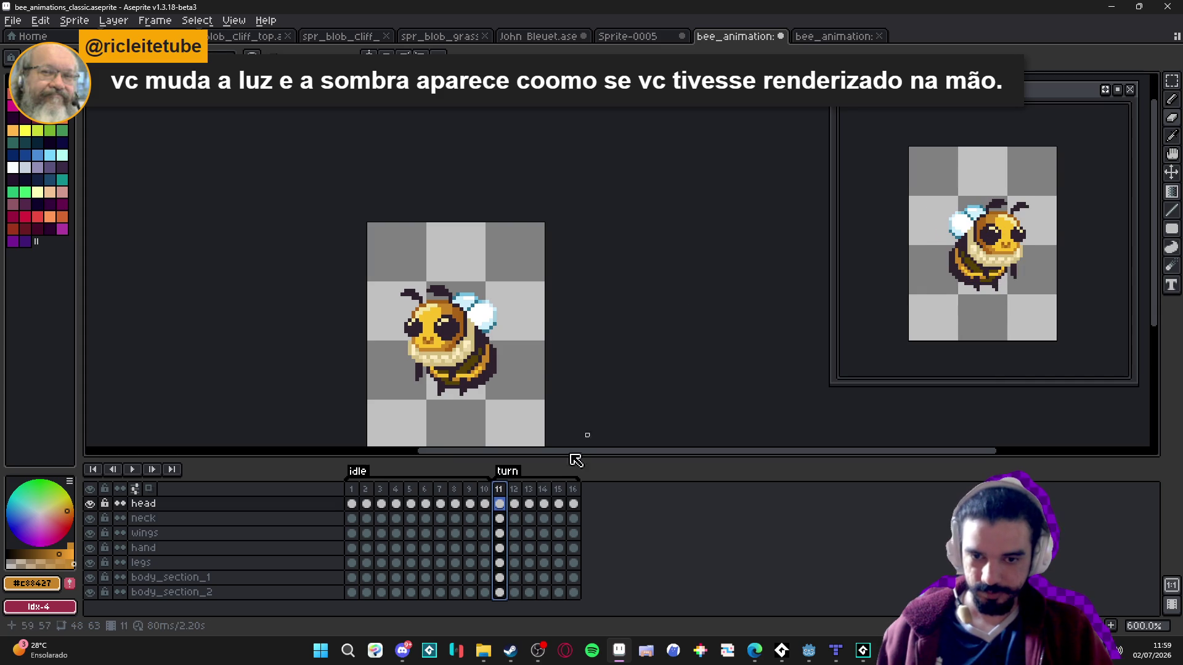
# - Leave frame 12's duration unchanged, return to frame 1, and save the bee animation
pyautogui.doubleClick(514, 489)
pyautogui.click(644, 355)
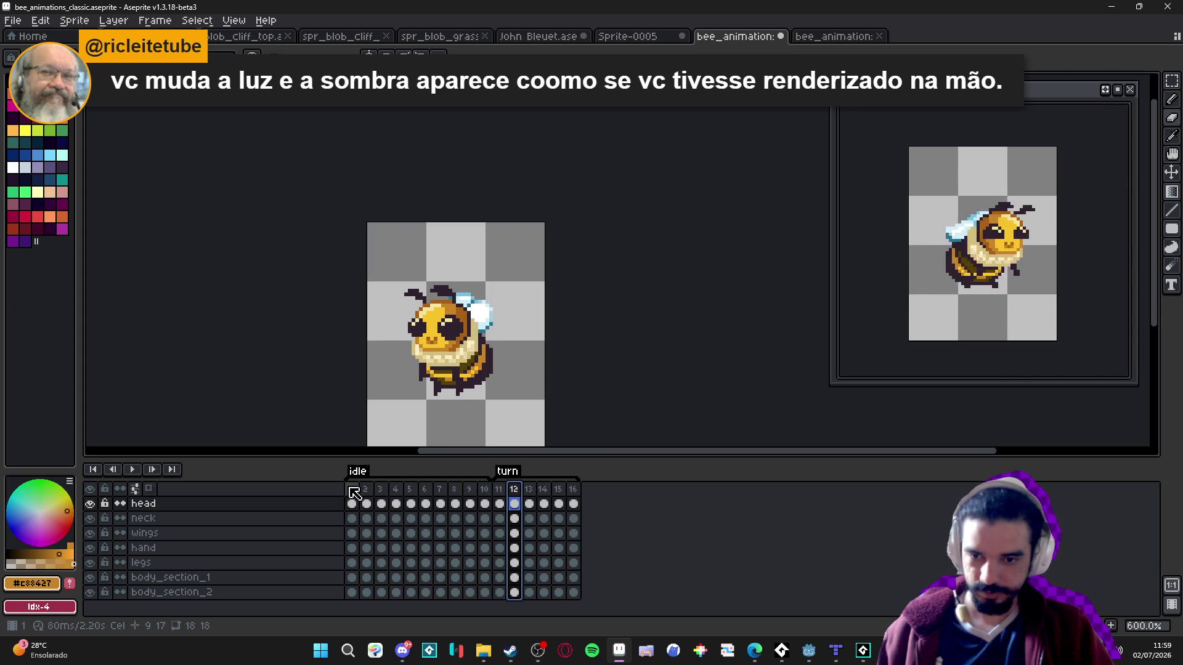
pyautogui.click(351, 488)
pyautogui.hotkey('ctrl', 's')
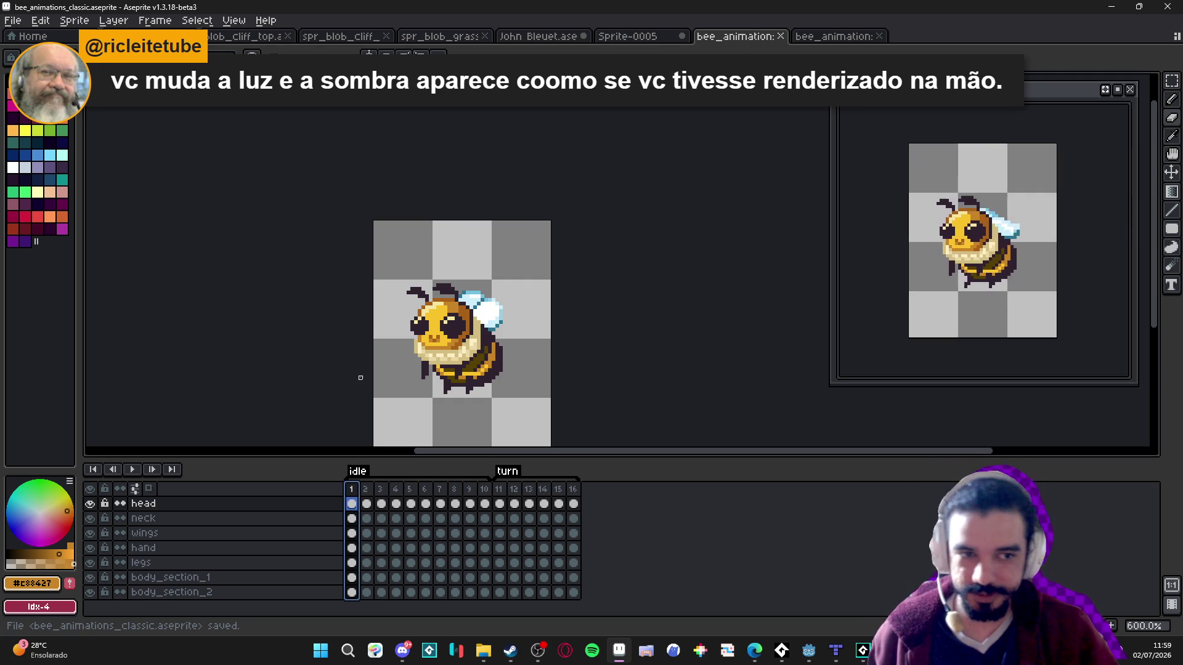
# - Play the animation to preview the new timing, stopping on turn frame 13
pyautogui.scroll(-2, 360, 378)
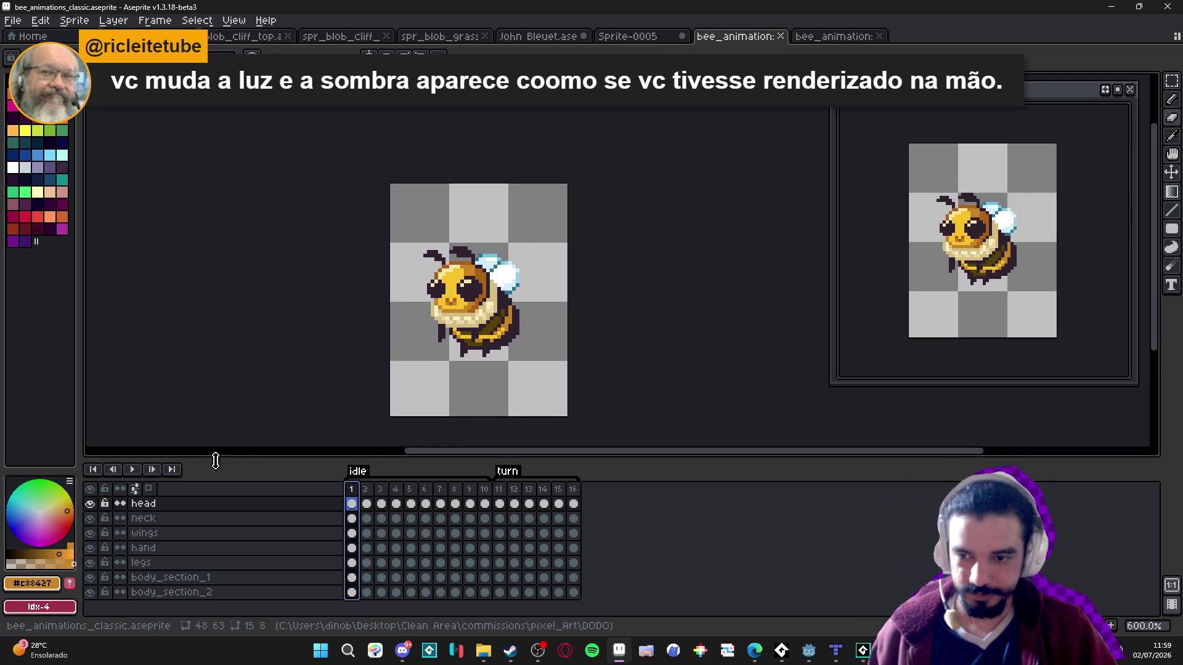
pyautogui.click(132, 469)
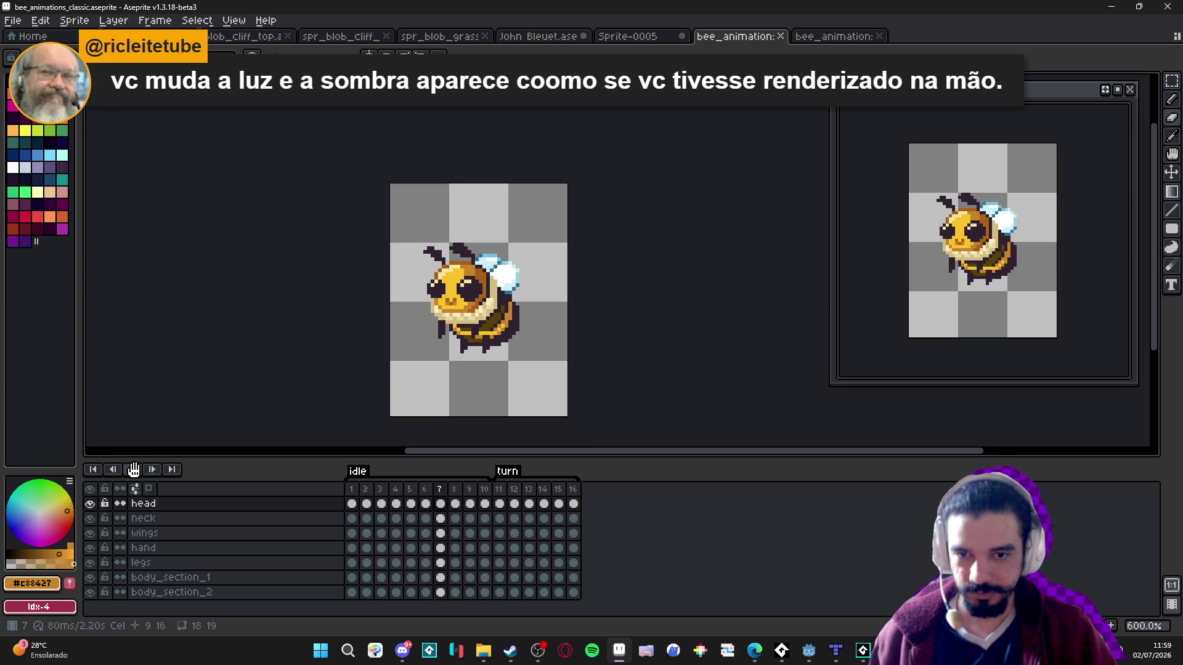
pyautogui.click(132, 470)
# - Leave frame 13's duration unchanged and compare the bee's poses on frames 13 and 14
pyautogui.doubleClick(529, 489)
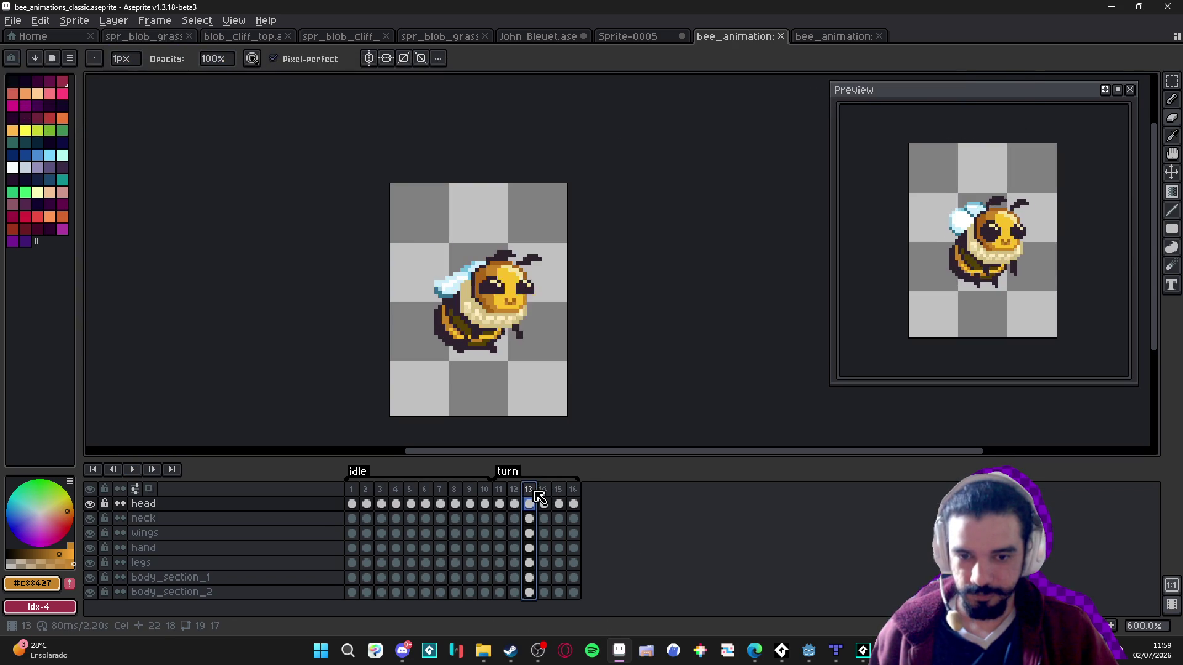
pyautogui.click(646, 362)
pyautogui.click(542, 489)
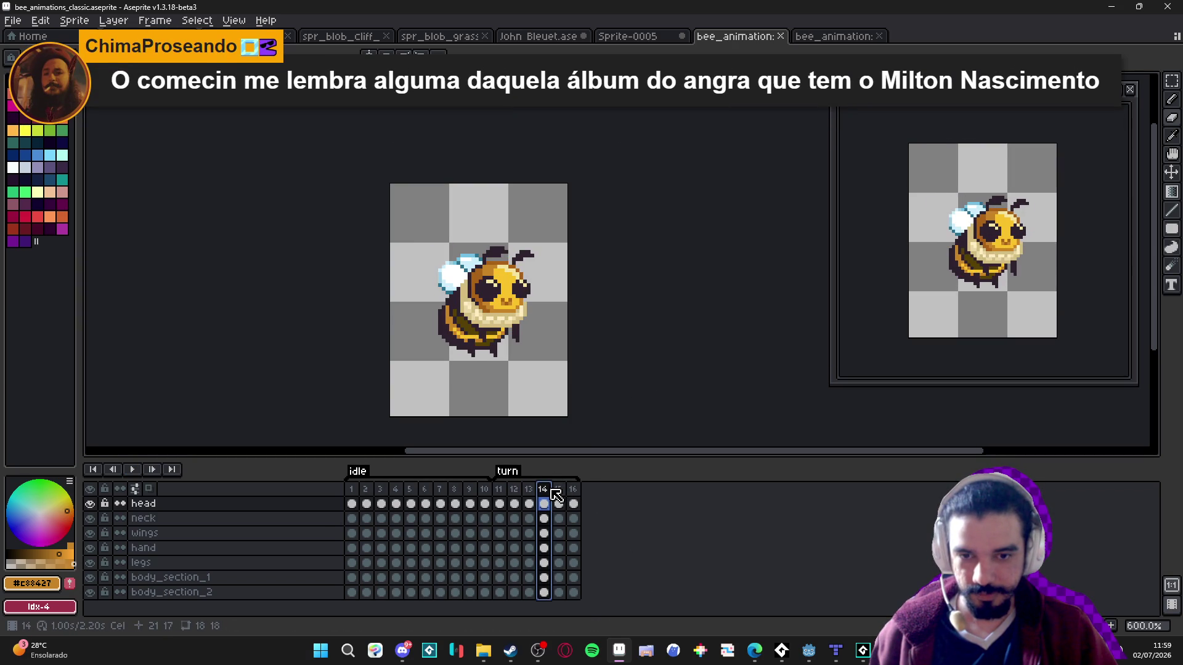
pyautogui.click(531, 491)
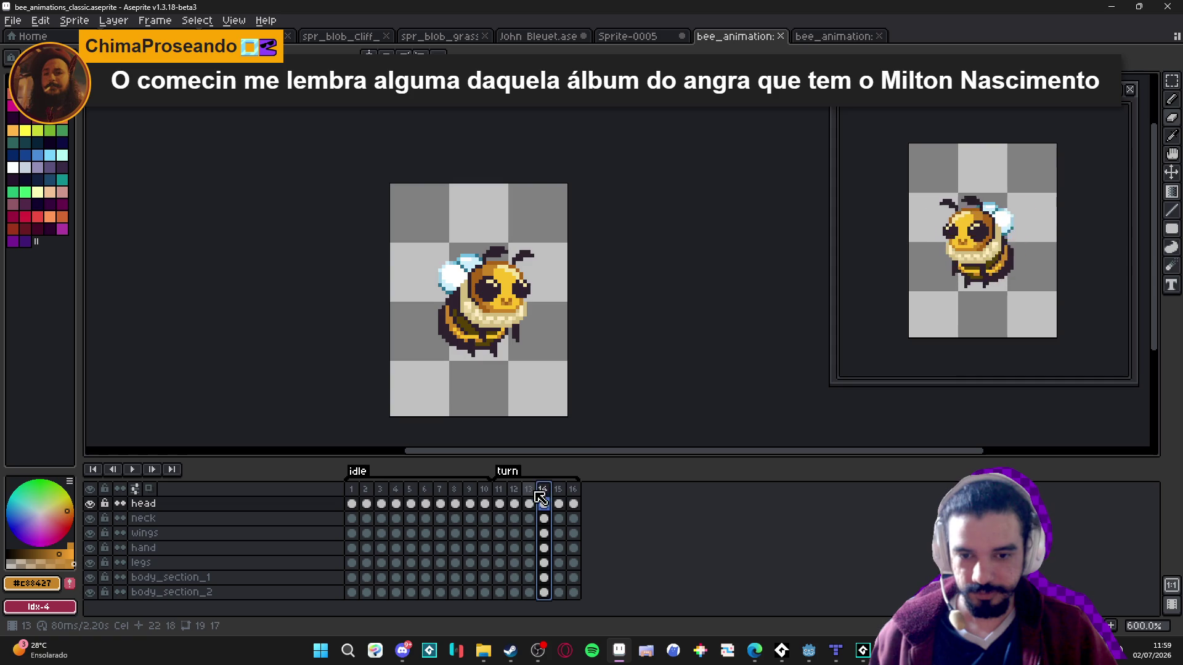
pyautogui.click(545, 496)
# - Shorten turn frame 14 to 100 ms and play the animation to preview it
pyautogui.doubleClick(547, 493)
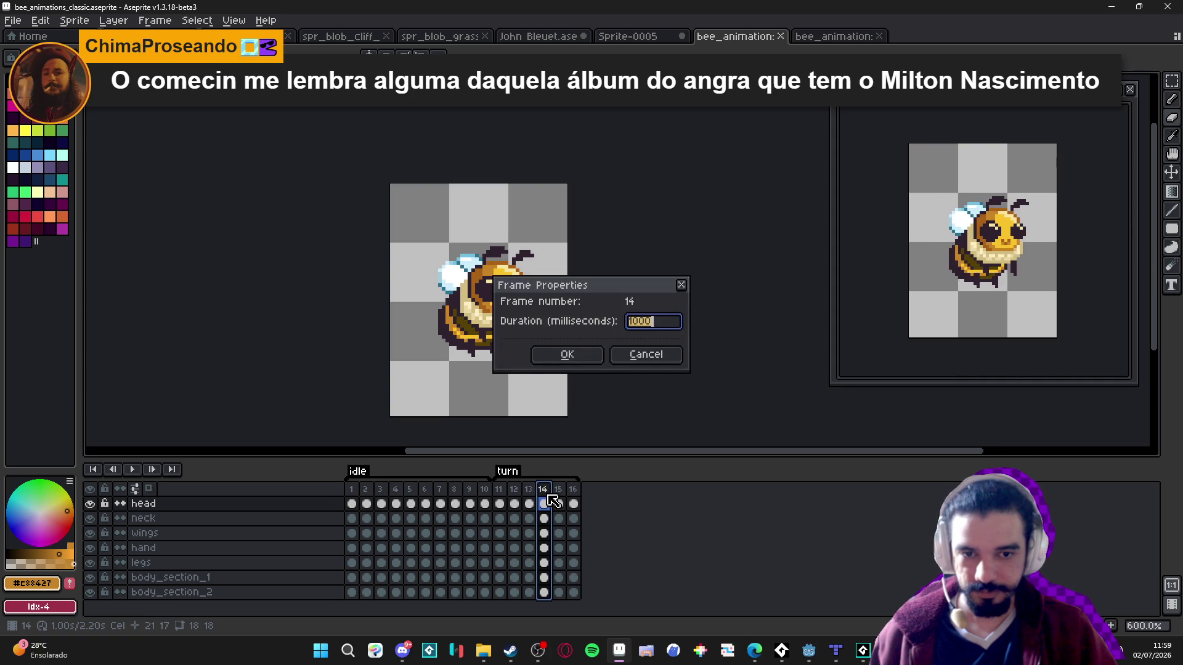
pyautogui.write('100')
pyautogui.press('Return')
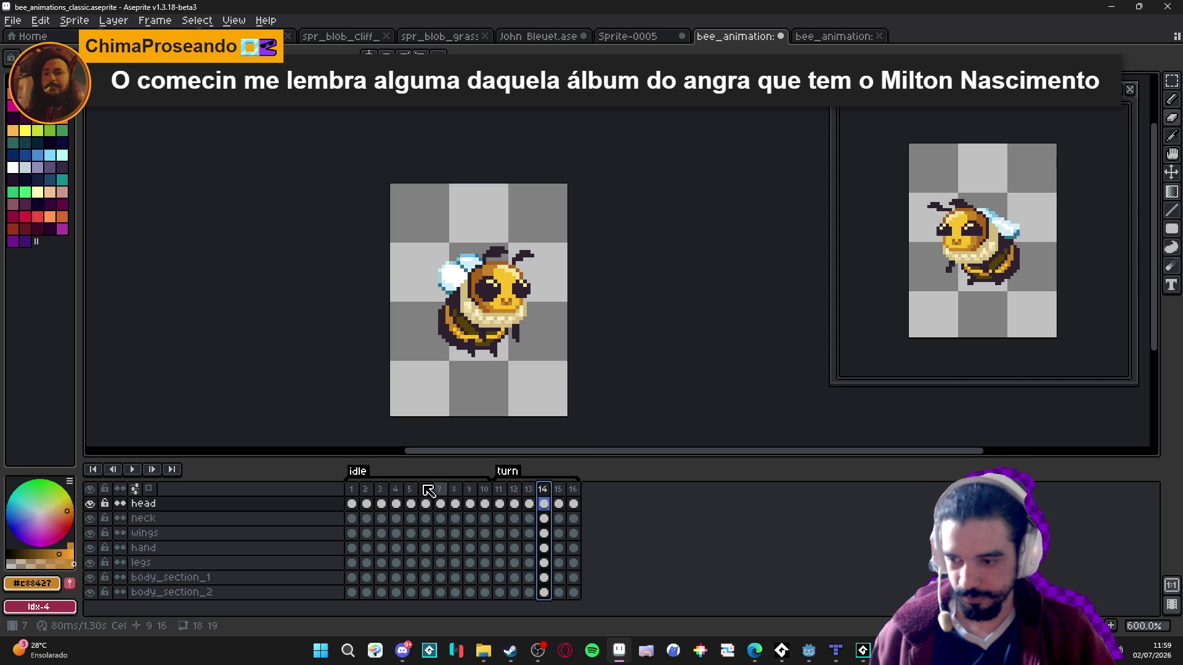
pyautogui.click(133, 469)
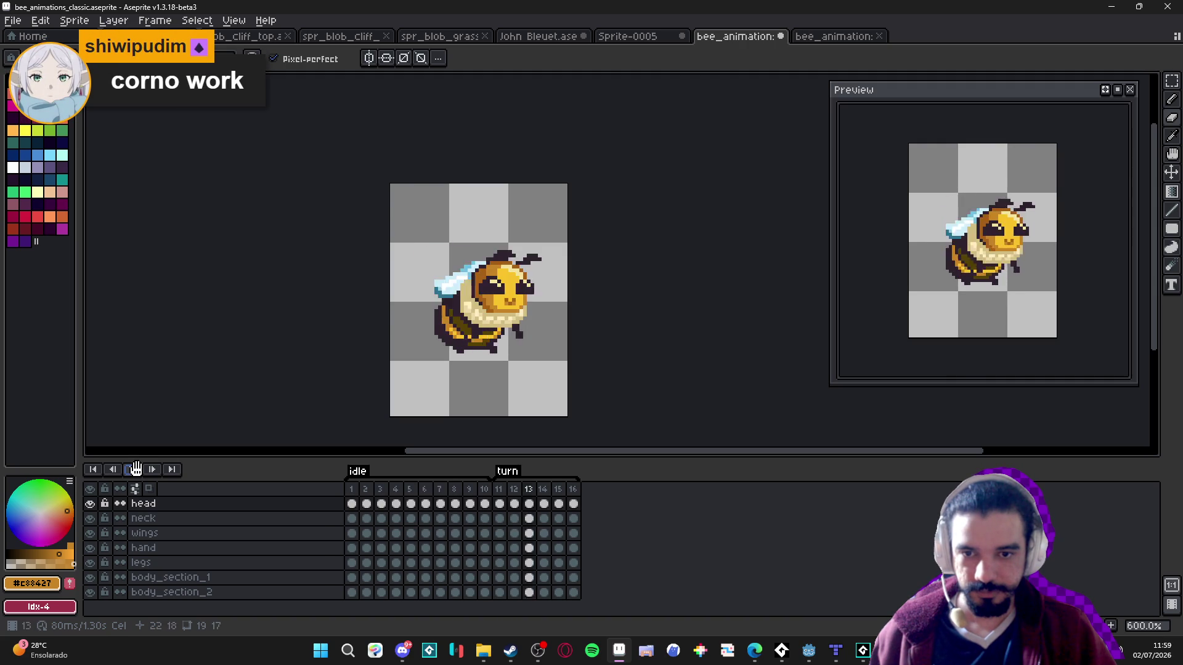
pyautogui.click(136, 469)
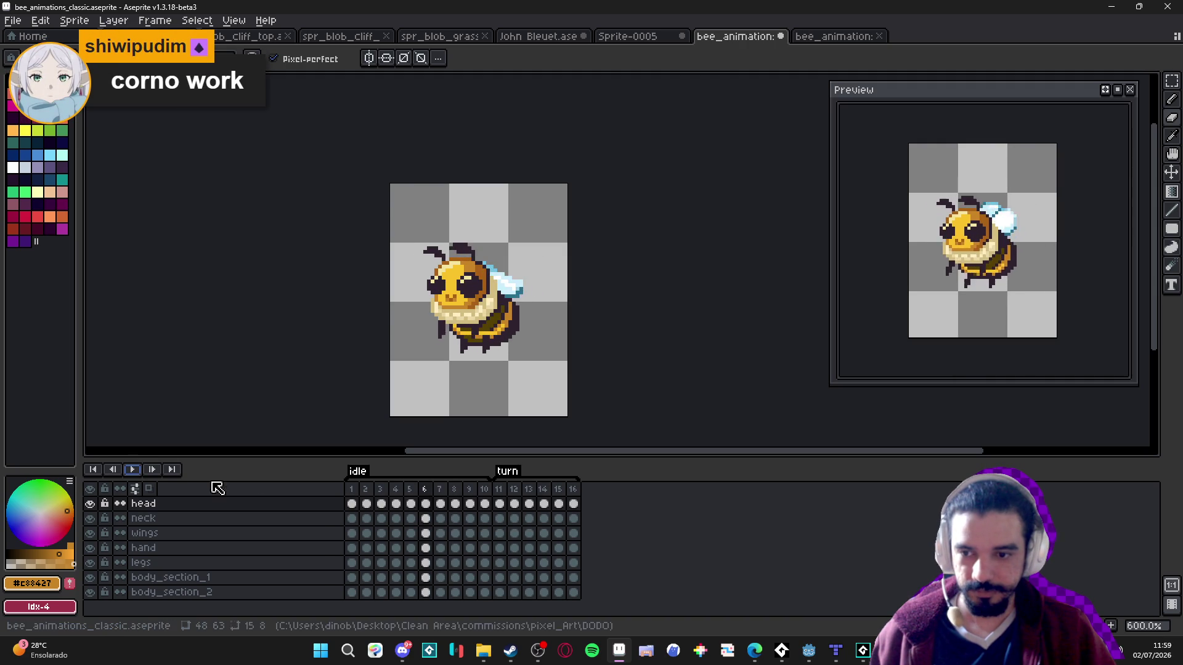
# - Recheck frames 13 and 14, keep frame 14 at 1000 ms, and replay from frame 1
pyautogui.doubleClick(529, 489)
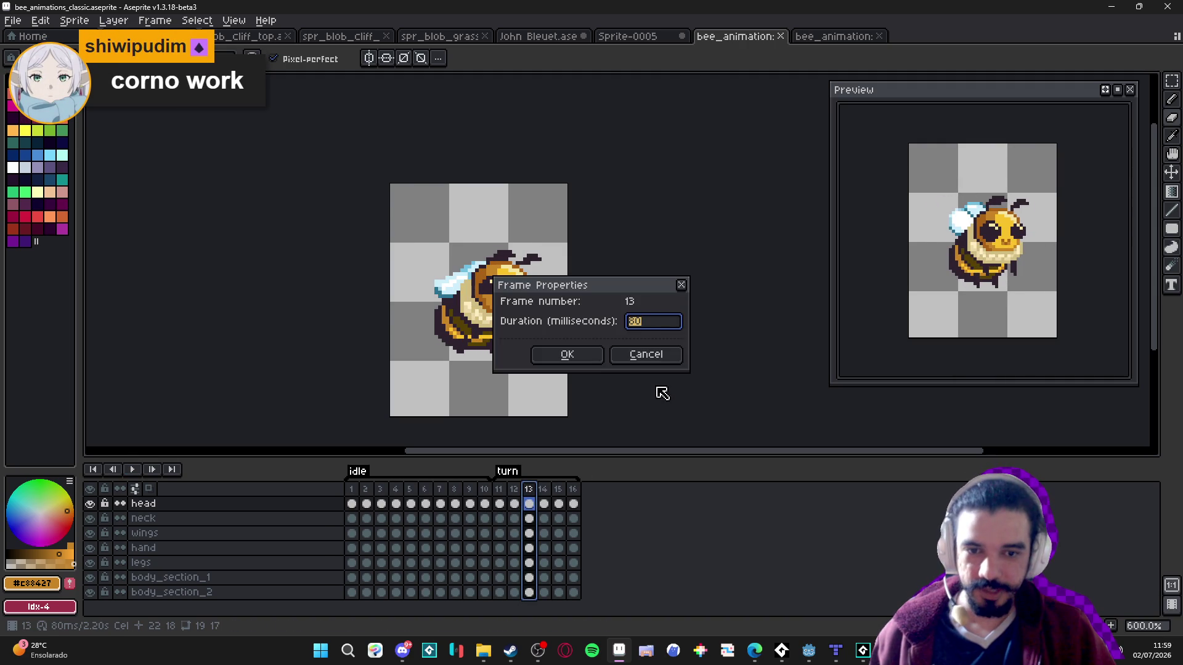
pyautogui.click(645, 352)
pyautogui.click(544, 499)
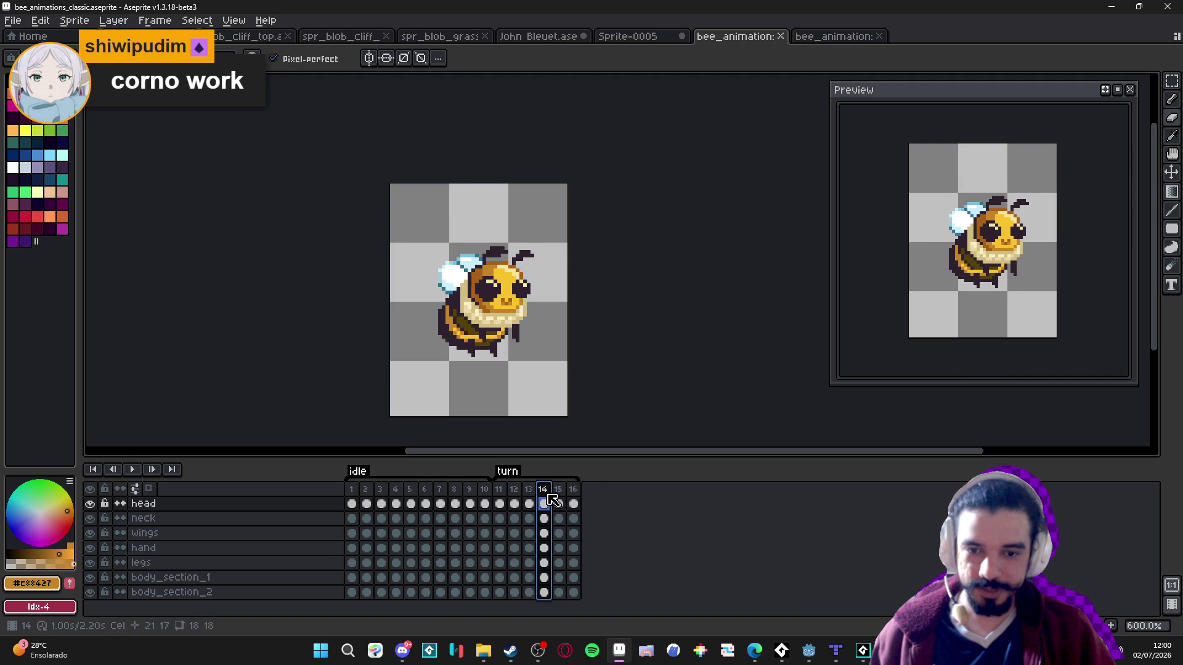
pyautogui.click(554, 502)
pyautogui.doubleClick(544, 490)
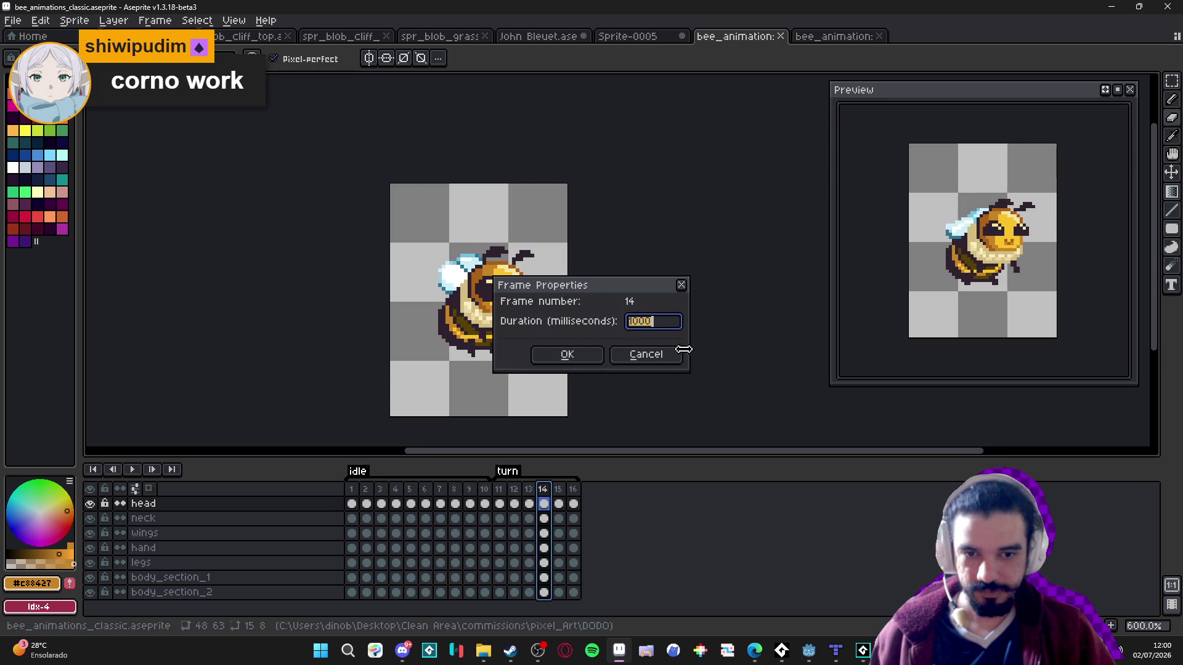
pyautogui.click(645, 355)
pyautogui.click(351, 496)
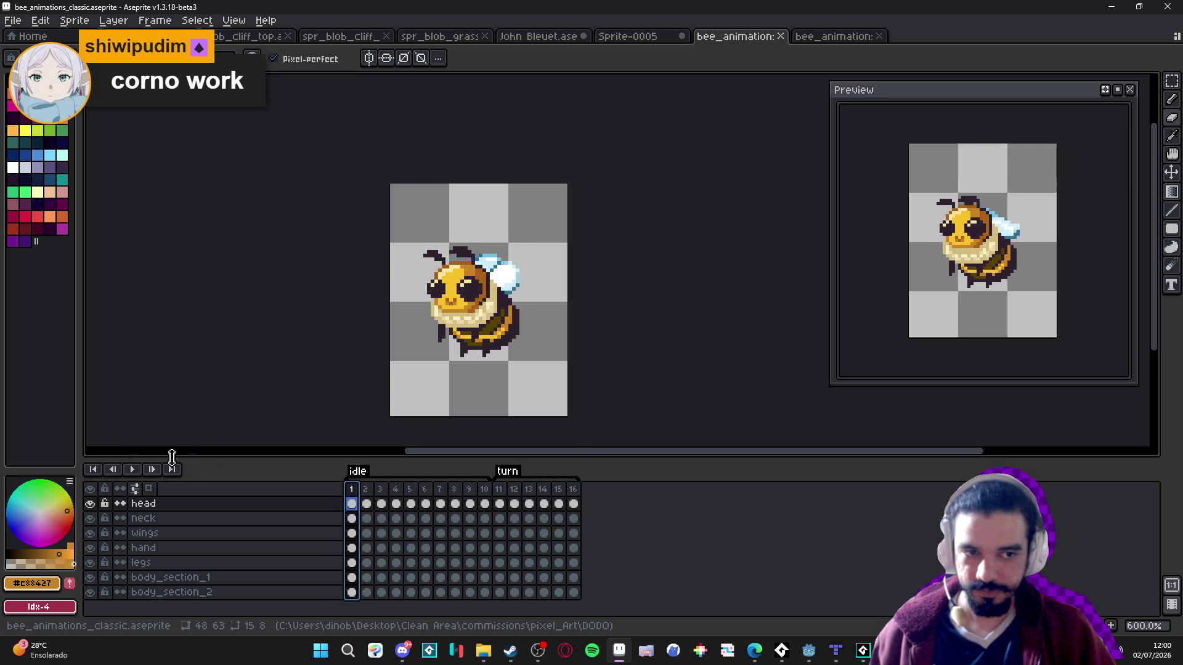
pyautogui.click(132, 469)
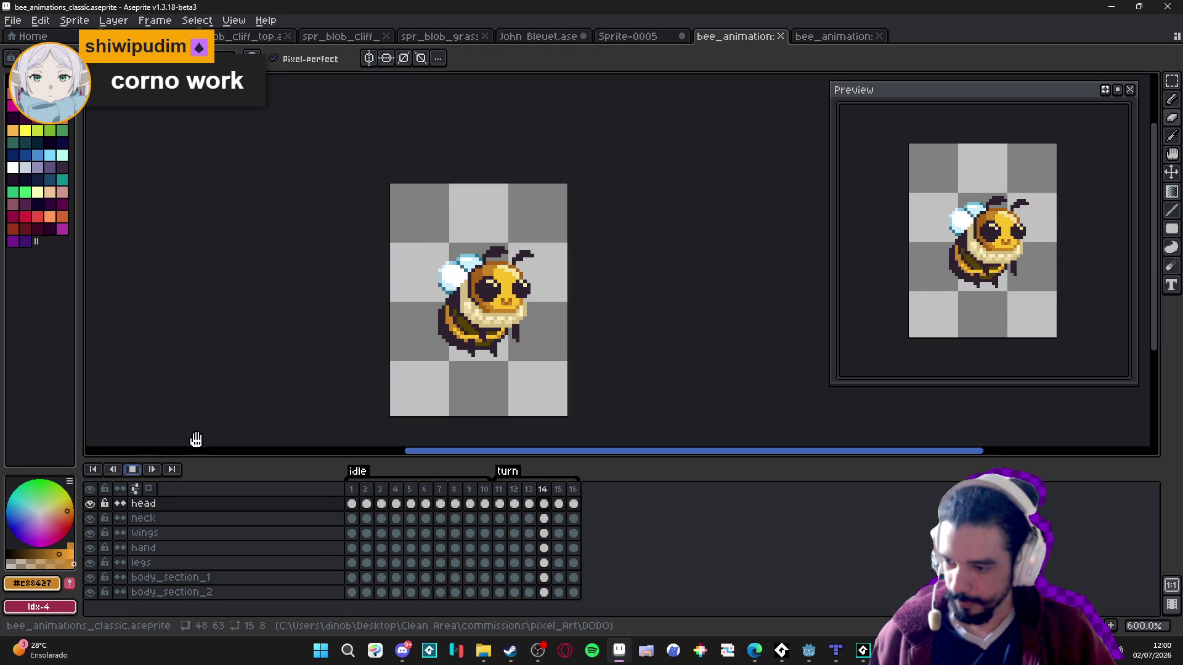
pyautogui.hotkey('ctrl', 's')
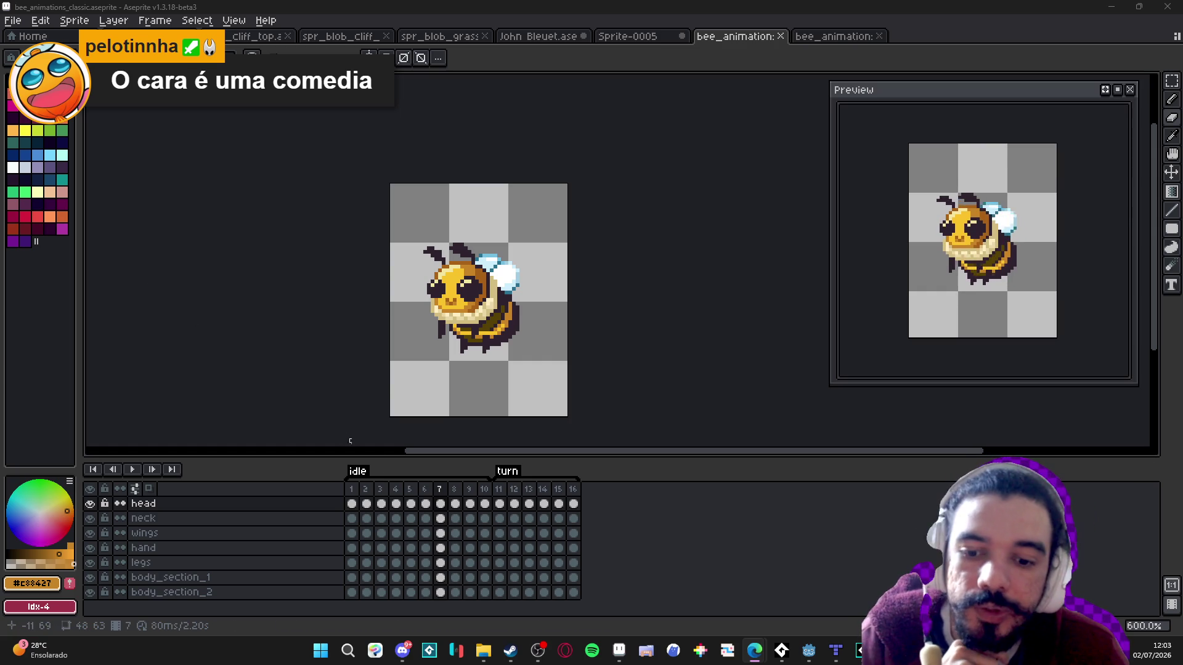
# - Rewind to frame 1, play the bee animation through idle and turn, then stop it
pyautogui.click(351, 489)
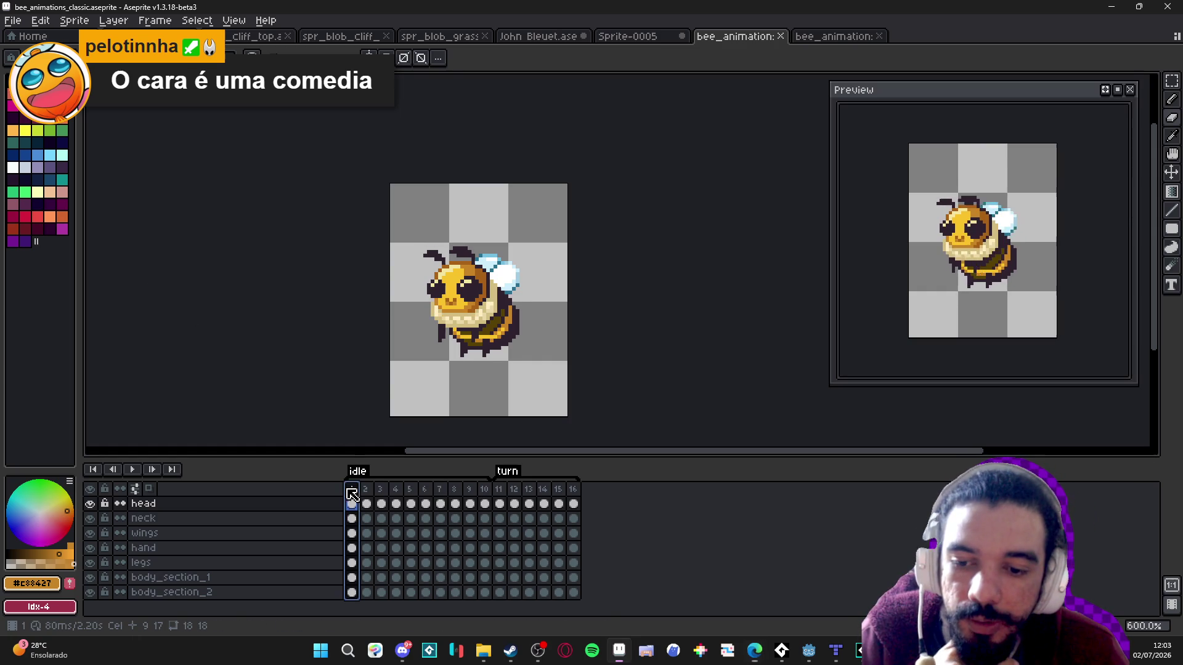
pyautogui.click(131, 471)
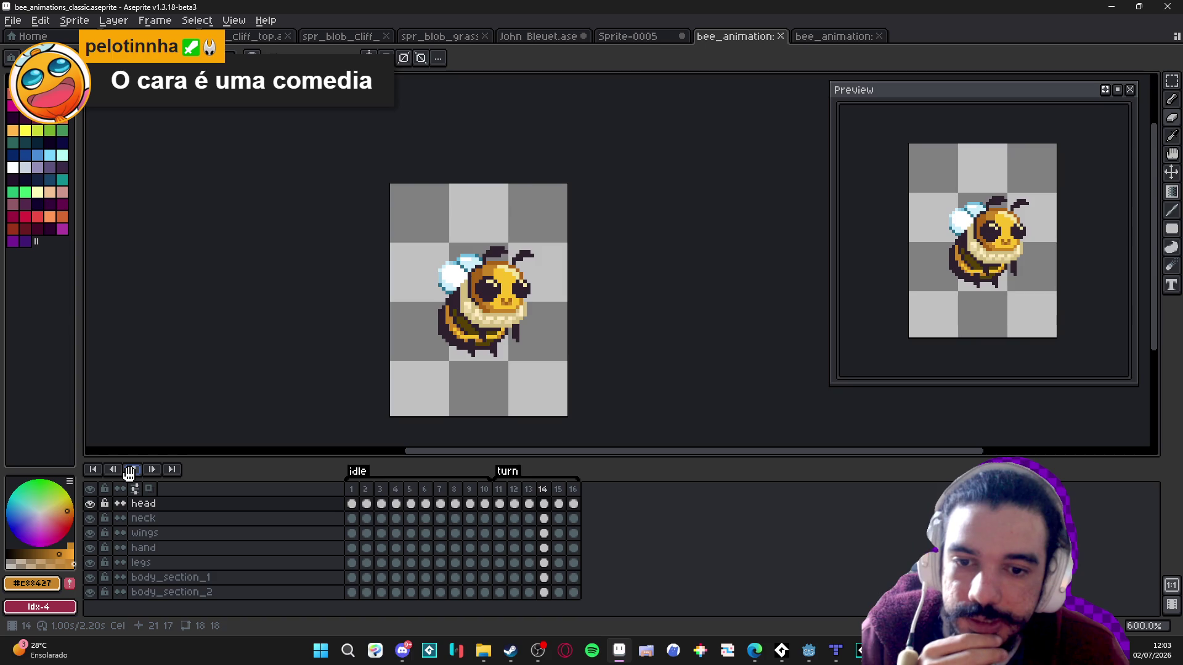
pyautogui.click(131, 472)
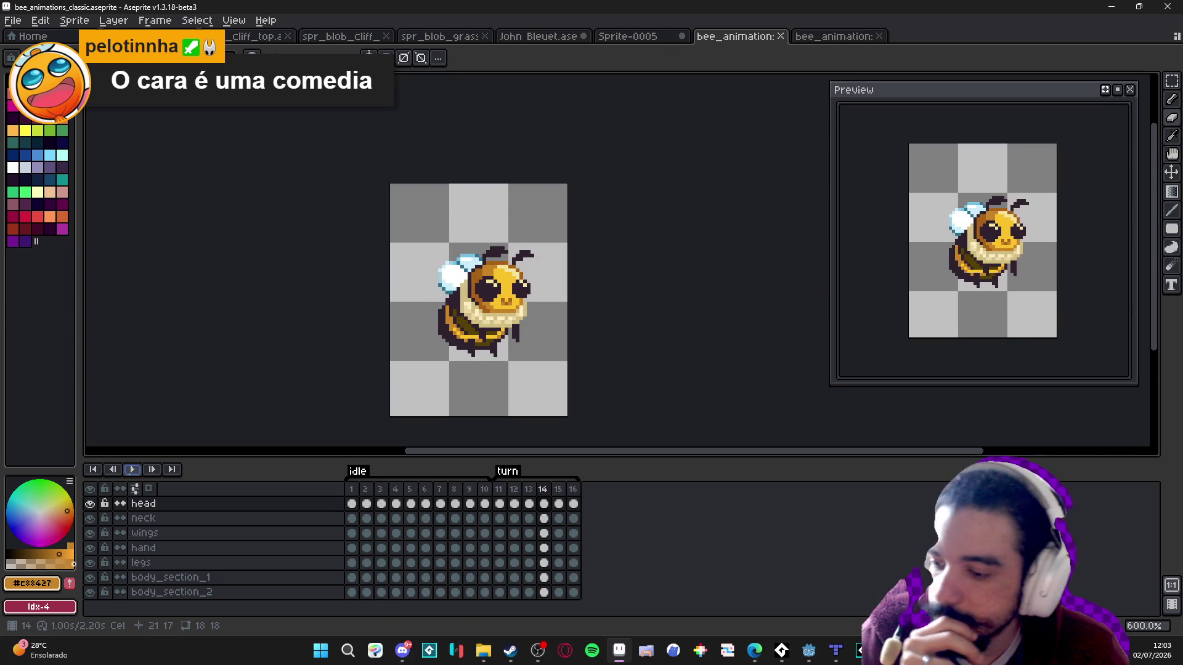